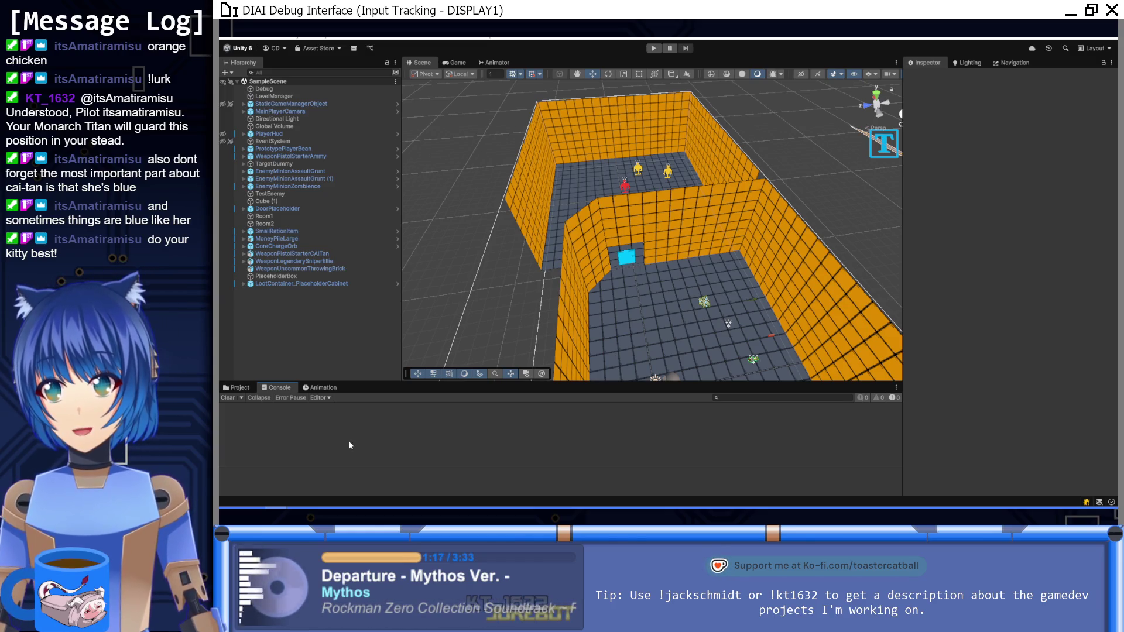
Glance at the Project Golf Trello board, then orbit the Scene view around the grid room.
{"action": "mouse_move", "coordinate": [305, 499]}
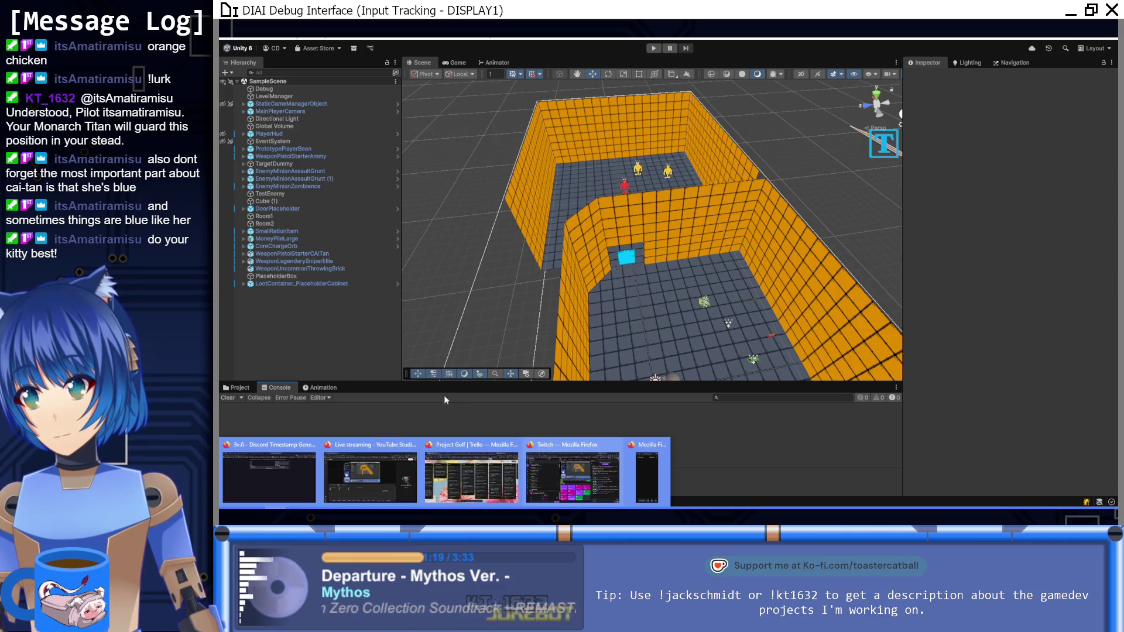
{"action": "left_click", "coordinate": [471, 477]}
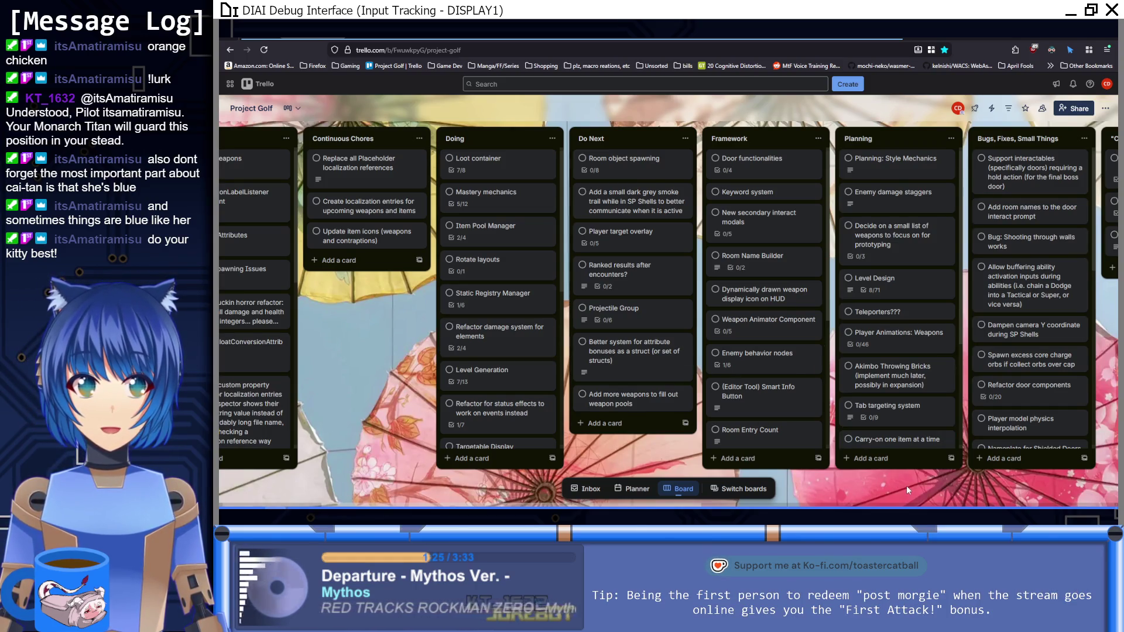
{"action": "key", "text": "alt+Tab"}
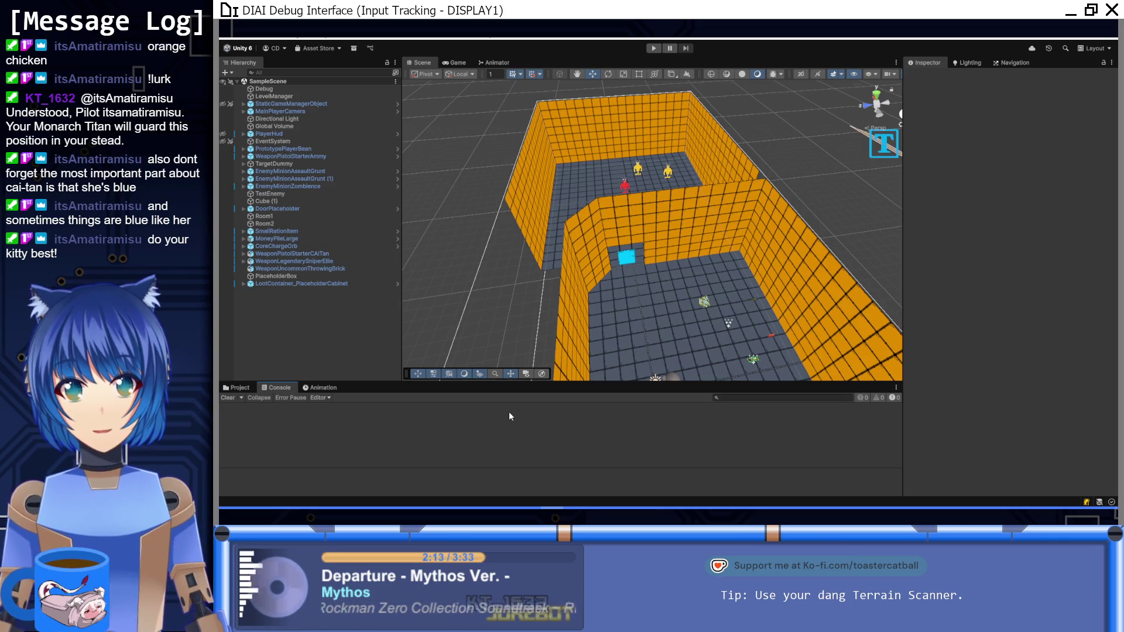
{"action": "mouse_move", "coordinate": [547, 308]}
{"action": "left_mouse_down"}
{"action": "mouse_move", "coordinate": [505, 312]}
{"action": "mouse_move", "coordinate": [696, 235]}
{"action": "mouse_move", "coordinate": [682, 224]}
{"action": "mouse_move", "coordinate": [616, 278]}
{"action": "mouse_move", "coordinate": [615, 302]}
{"action": "left_mouse_up"}
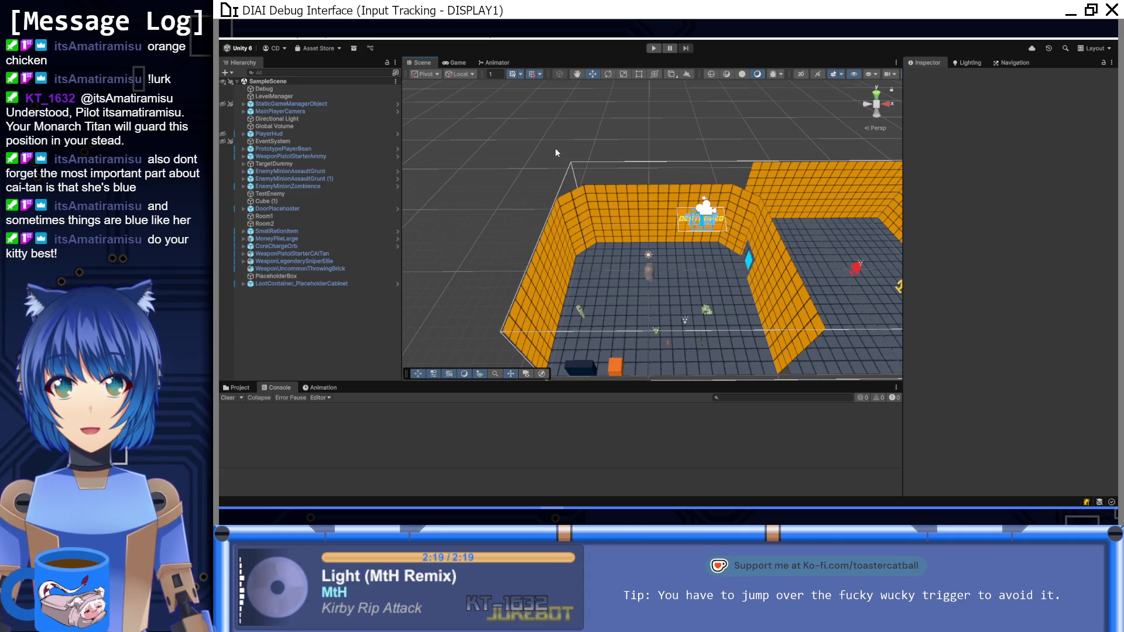
{"action": "mouse_move", "coordinate": [555, 152]}
{"action": "left_mouse_down"}
{"action": "mouse_move", "coordinate": [685, 219]}
{"action": "mouse_move", "coordinate": [808, 189]}
{"action": "mouse_move", "coordinate": [812, 203]}
{"action": "mouse_move", "coordinate": [748, 238]}
{"action": "mouse_move", "coordinate": [710, 237]}
{"action": "left_mouse_up"}
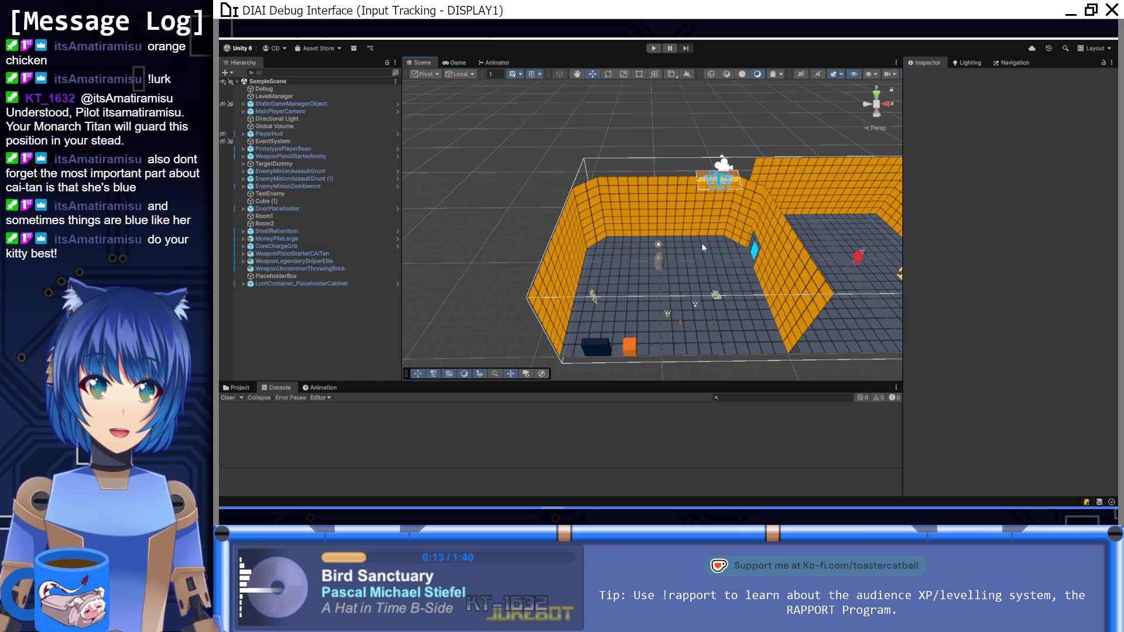
Check the Sector Cleared game screen, then orbit the Scene view overhead onto the L-shaped room.
{"action": "key", "text": "ctrl+2"}
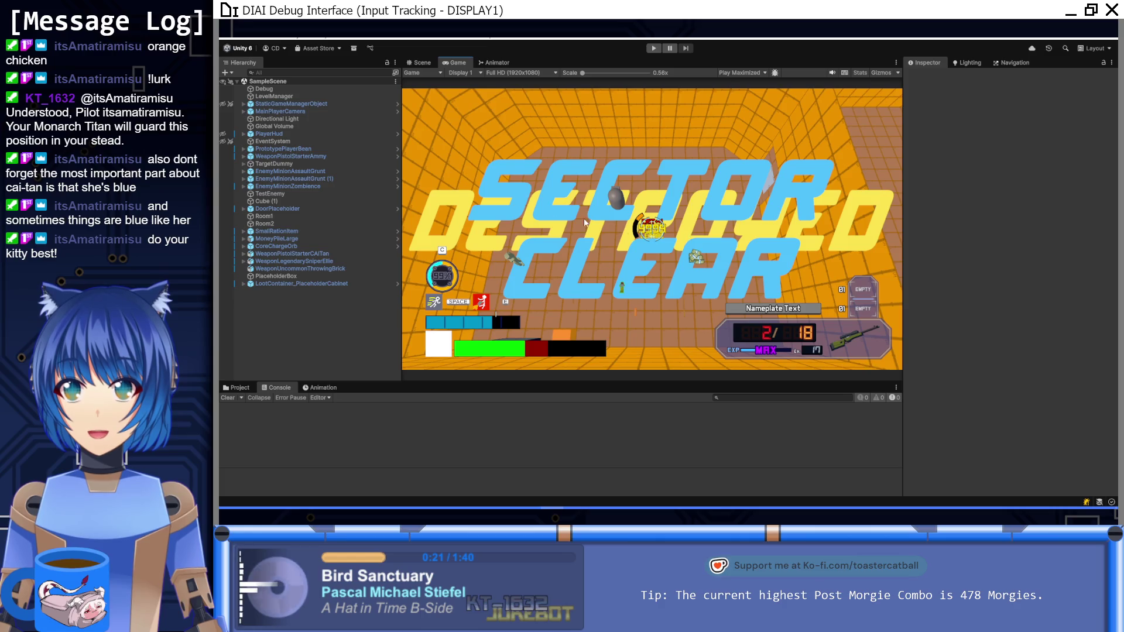
{"action": "left_click", "coordinate": [423, 62]}
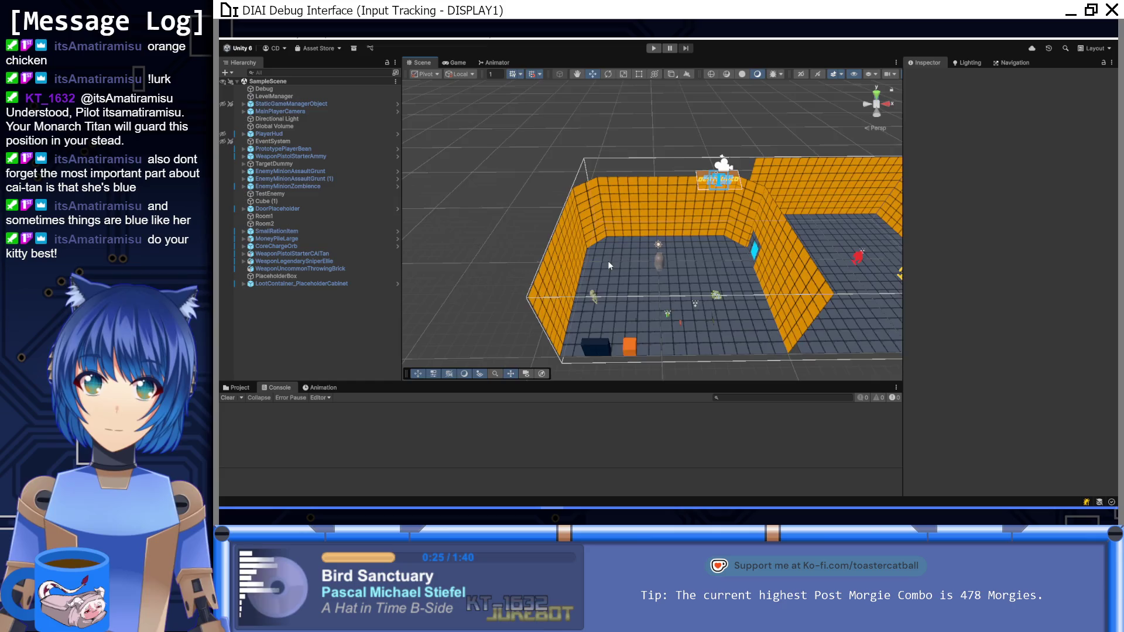
{"action": "left_click_drag", "start_coordinate": [608, 261], "coordinate": [784, 279]}
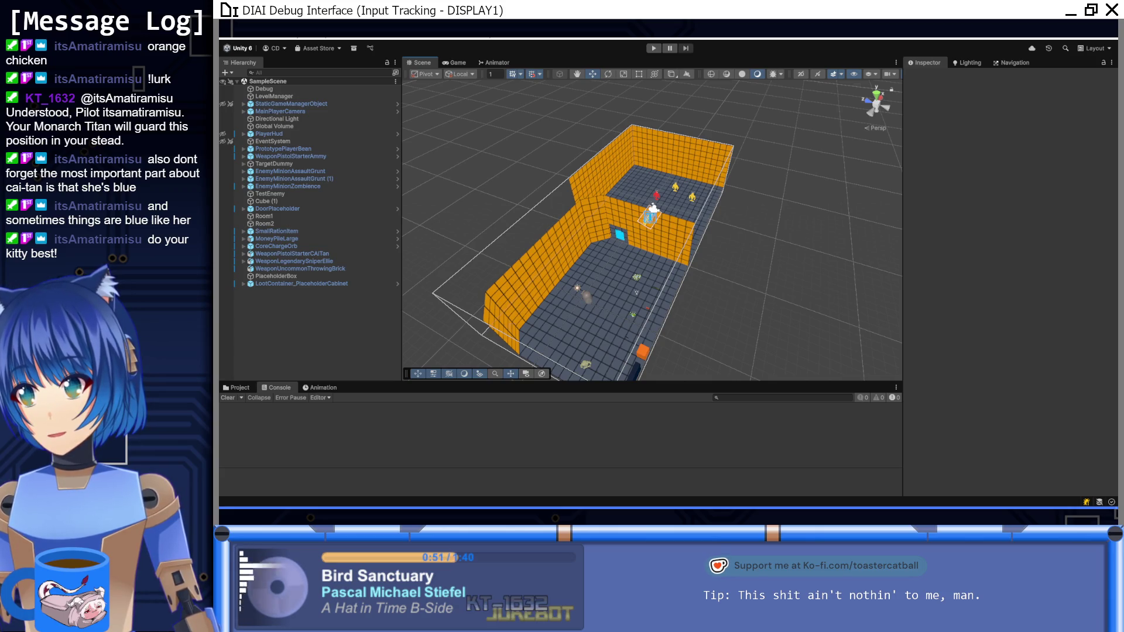
Review the EffectTextInfo.cs, Keyword.meta and new KeywordCategoryInfo.cs diffs in GitHub Desktop.
{"action": "key", "text": "alt+Tab"}
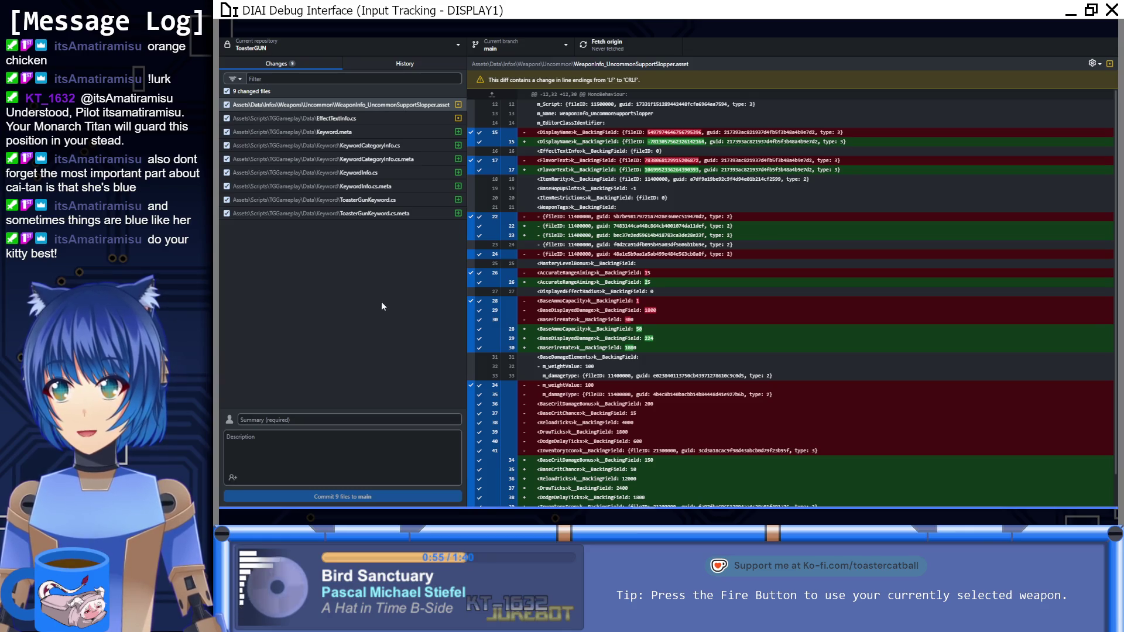
{"action": "left_click", "coordinate": [380, 117]}
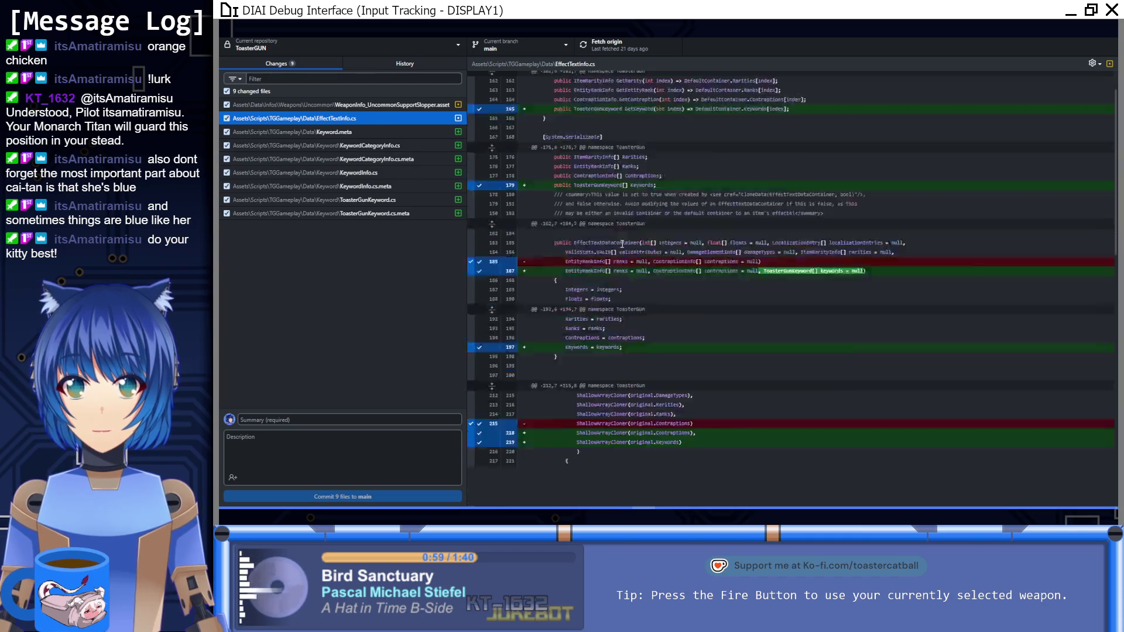
{"action": "scroll", "coordinate": [622, 243], "scroll_direction": "down", "scroll_amount": 3}
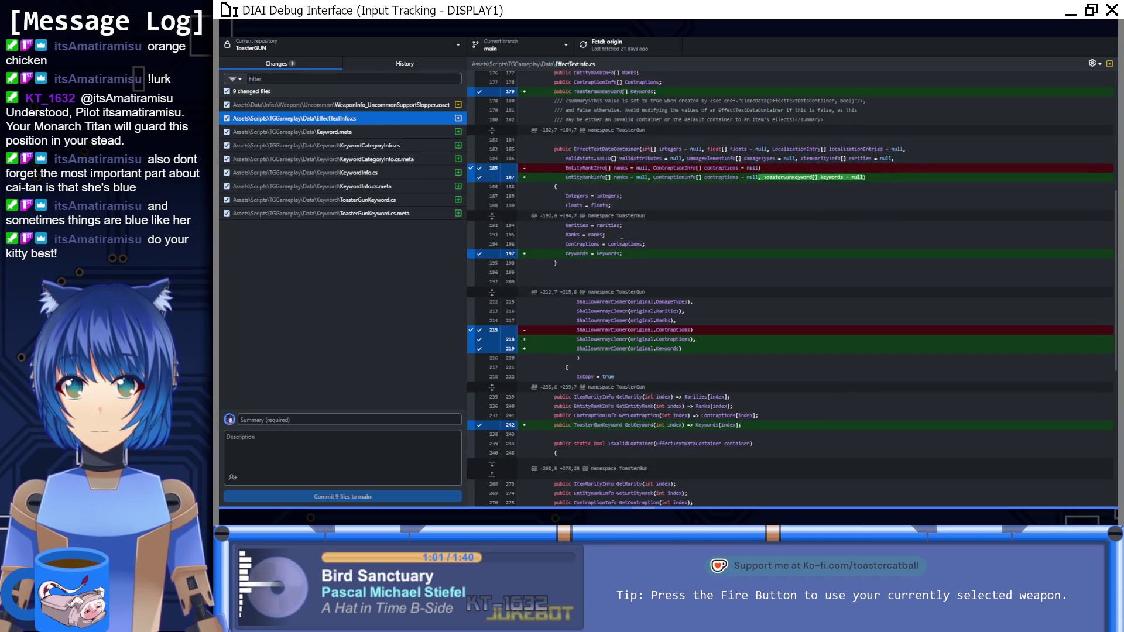
{"action": "left_click", "coordinate": [380, 131]}
{"action": "left_click", "coordinate": [384, 144]}
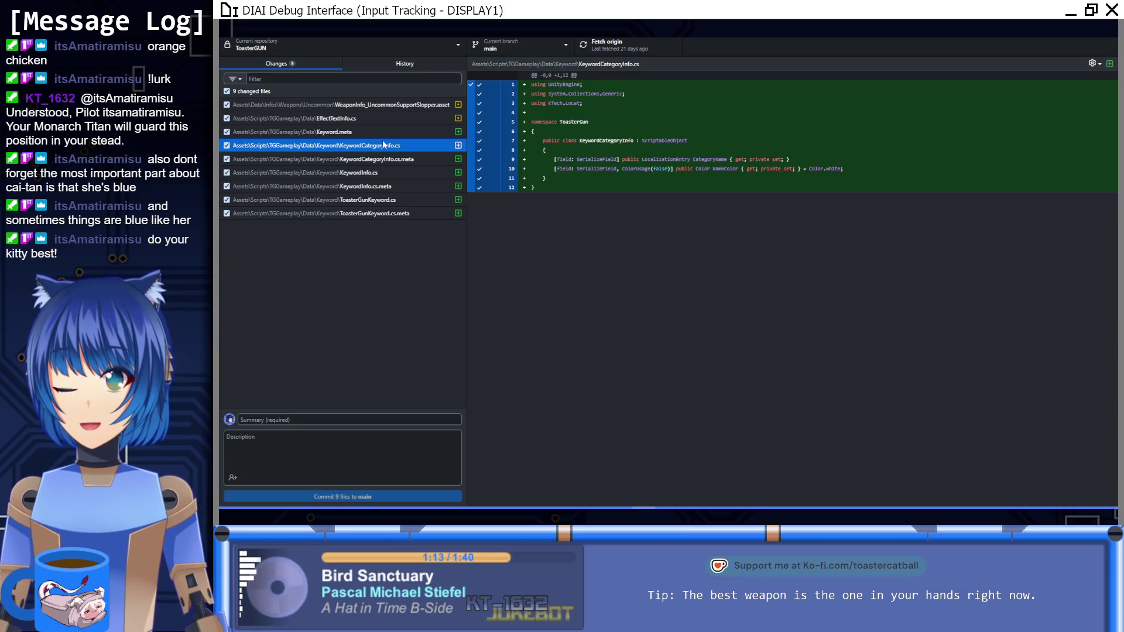
Review the new KeywordInfo.cs and ToasterGunKeyword.cs file diffs among the 9 changes.
{"action": "left_click", "coordinate": [385, 172]}
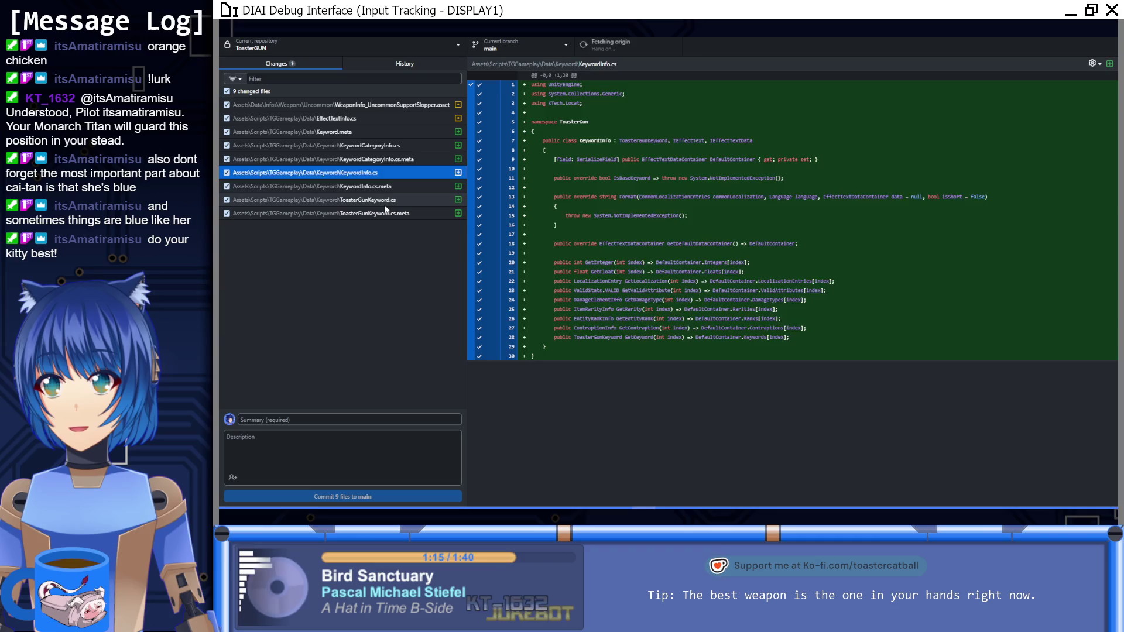
{"action": "left_click", "coordinate": [384, 202]}
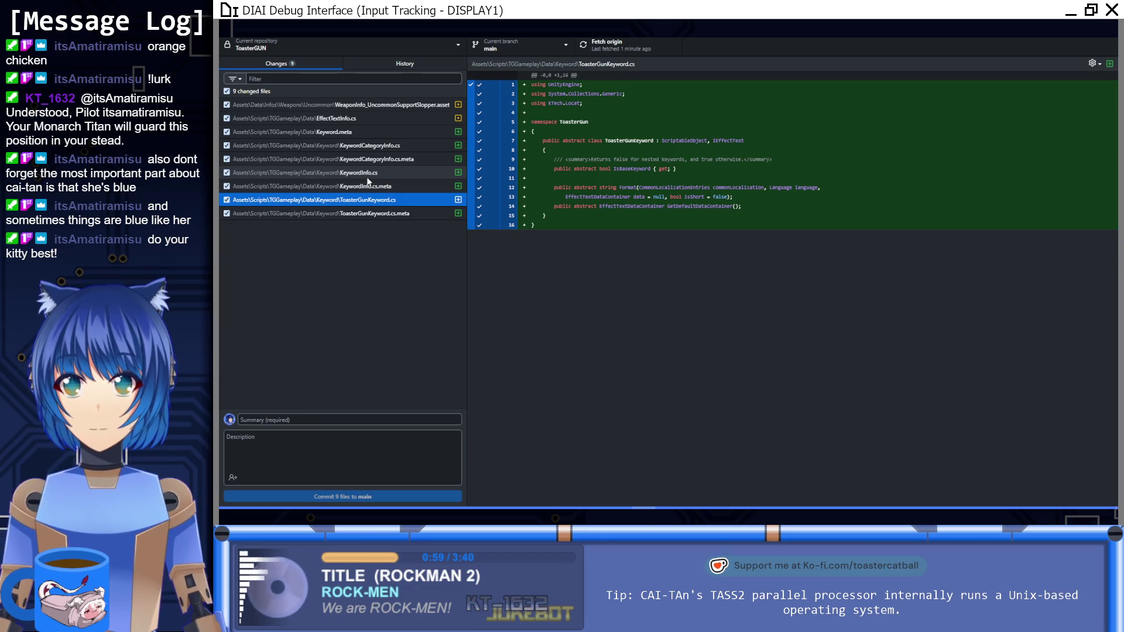
{"action": "left_click", "coordinate": [287, 503]}
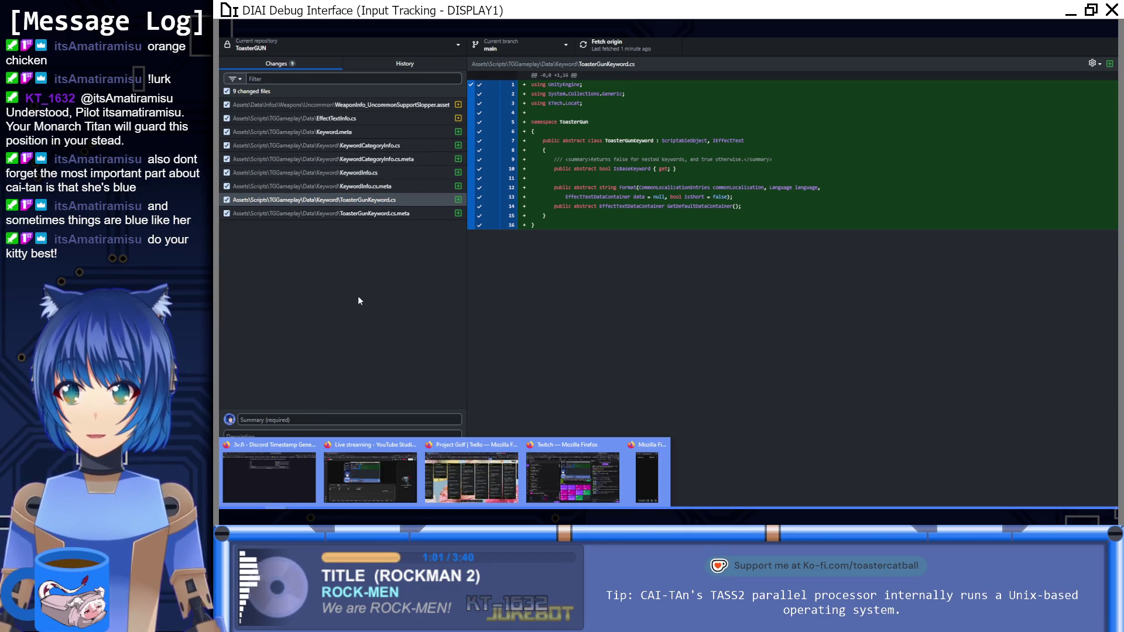
Bring up Firefox's Notion Contraptions (Relics) tab and scroll to the Uncommon rows near Savant Shelf Stack.
{"action": "left_click", "coordinate": [471, 477]}
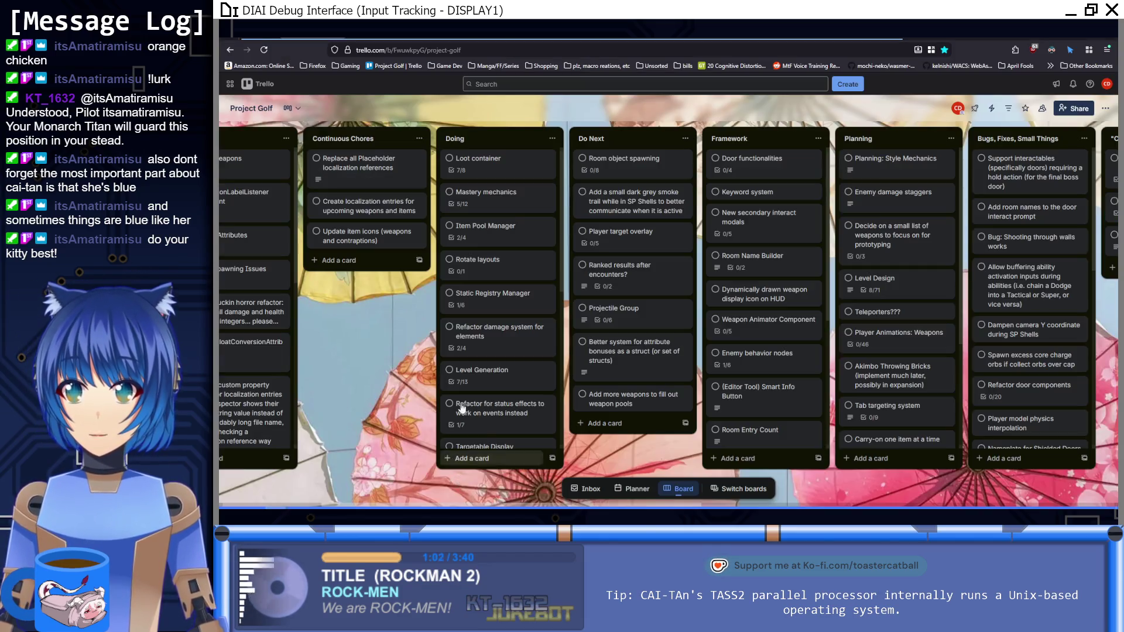
{"action": "left_click", "coordinate": [672, 59]}
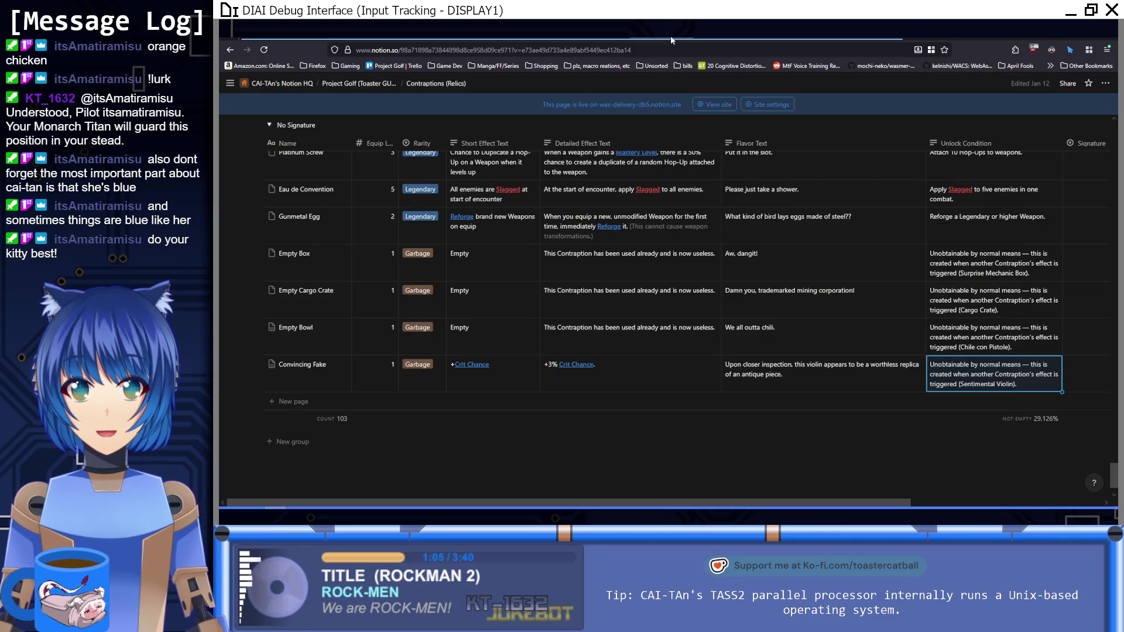
{"action": "scroll", "coordinate": [552, 230], "scroll_direction": "up", "scroll_amount": 15}
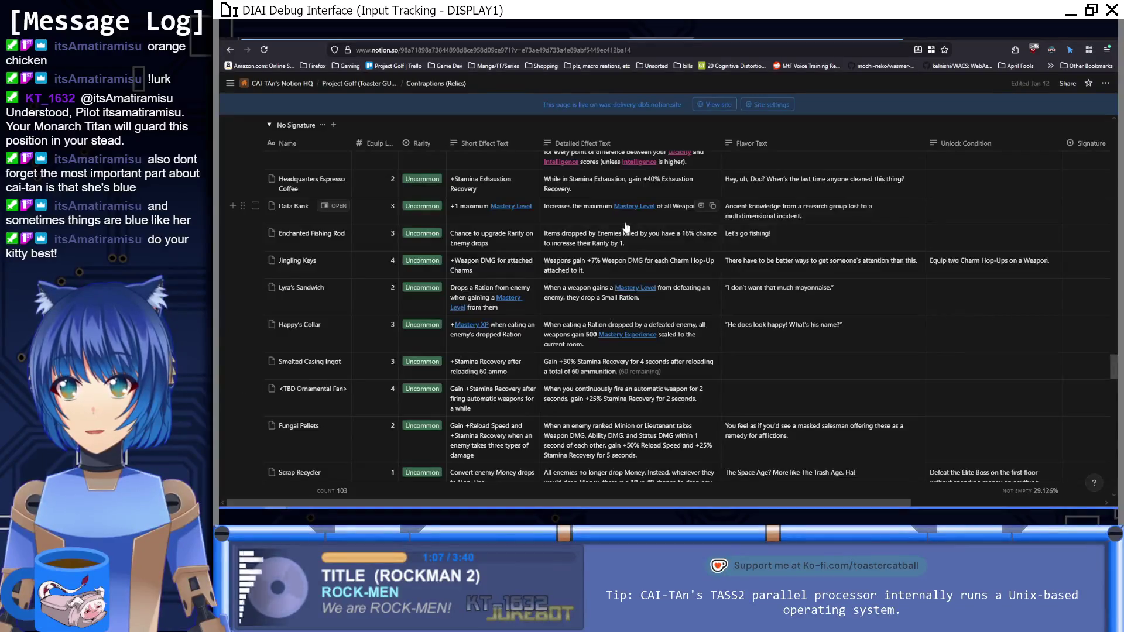
{"action": "scroll", "coordinate": [622, 228], "scroll_direction": "down", "scroll_amount": 10}
{"action": "scroll", "coordinate": [626, 227], "scroll_direction": "up", "scroll_amount": 5}
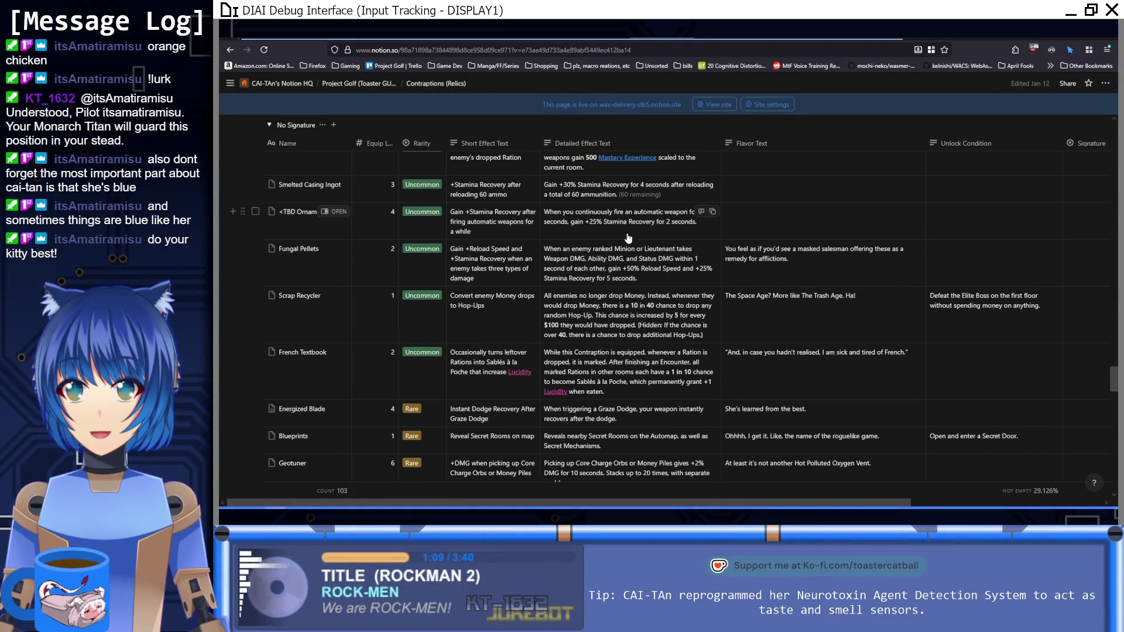
{"action": "scroll", "coordinate": [626, 227], "scroll_direction": "up", "scroll_amount": 8}
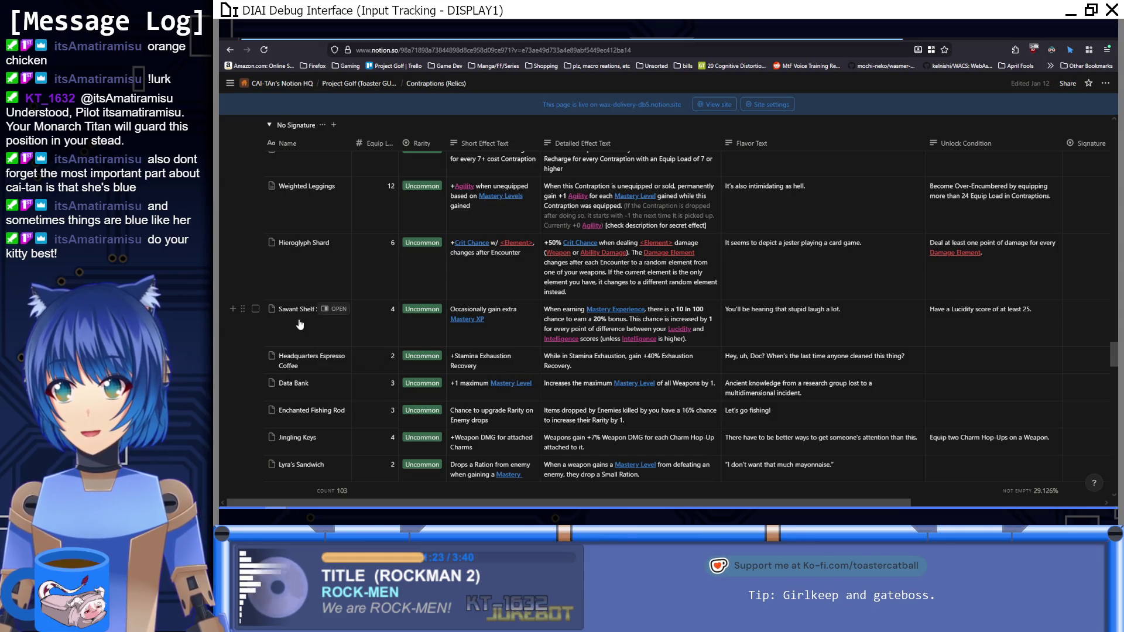
{"action": "left_click", "coordinate": [334, 309]}
{"action": "type", "text": "Stack"}
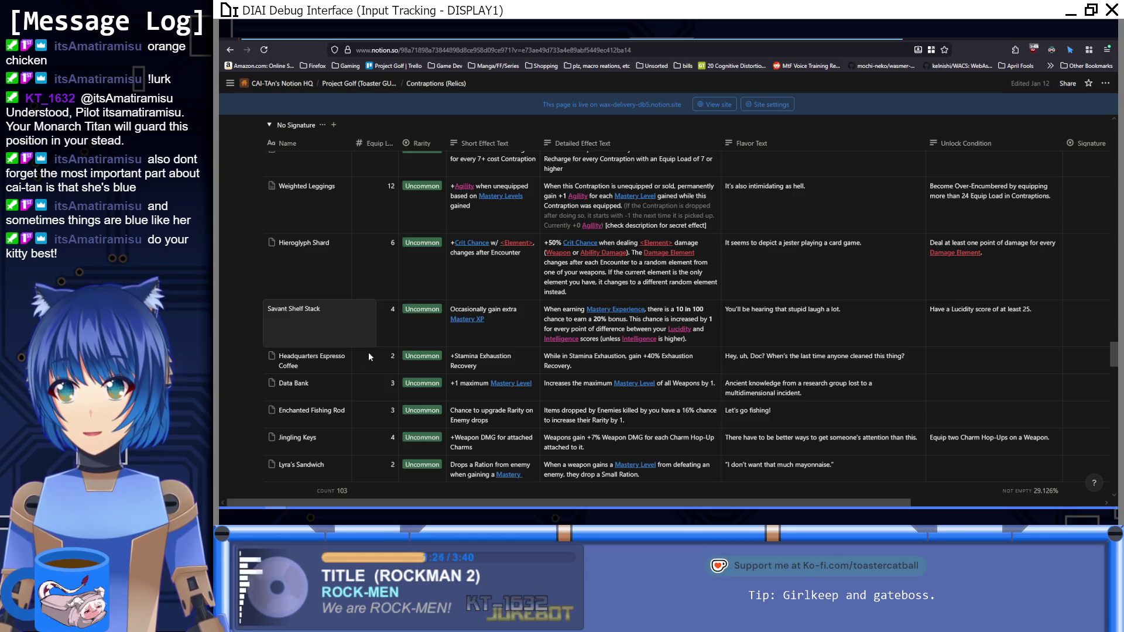
{"action": "key", "text": "Escape"}
{"action": "left_click", "coordinate": [335, 309]}
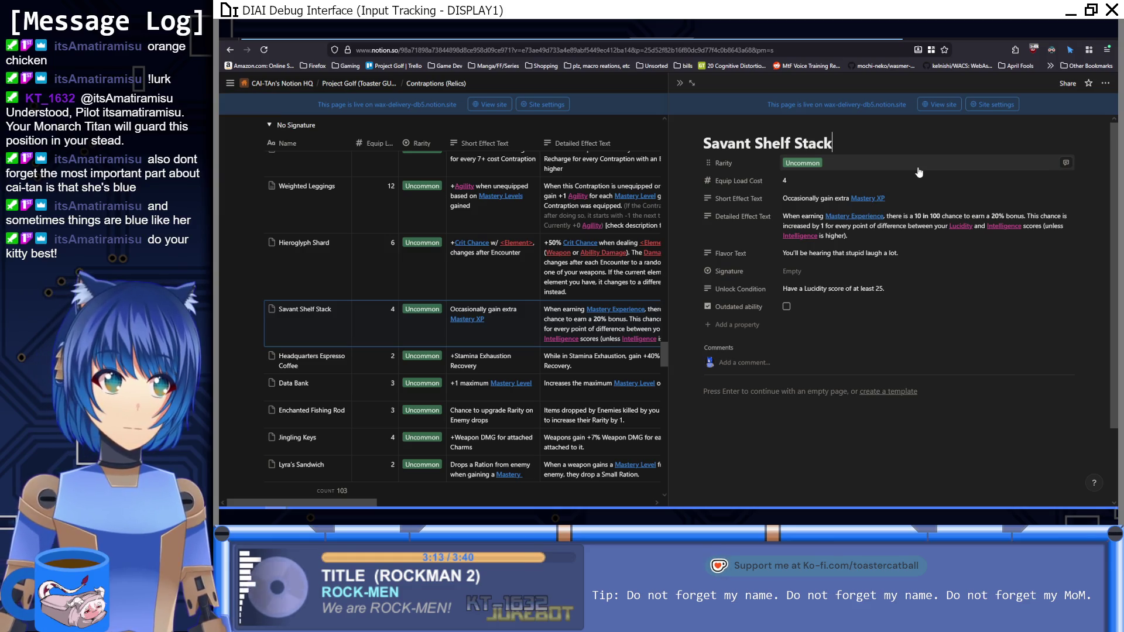
{"action": "left_click", "coordinate": [679, 83]}
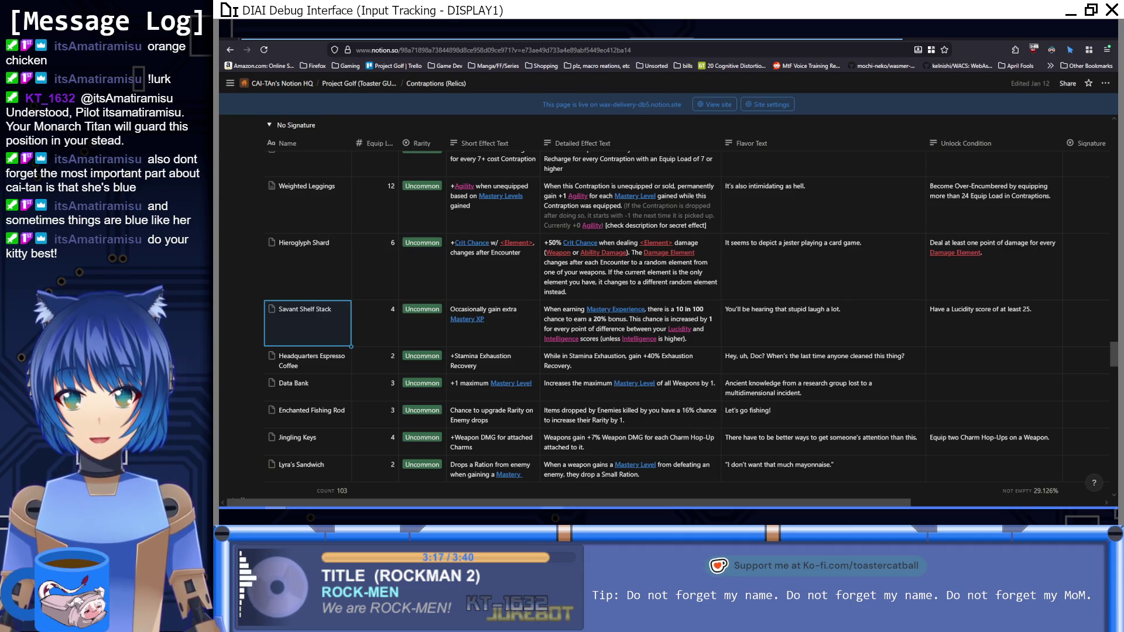
{"action": "key", "text": "alt+Tab"}
{"action": "key", "text": "alt+Tab"}
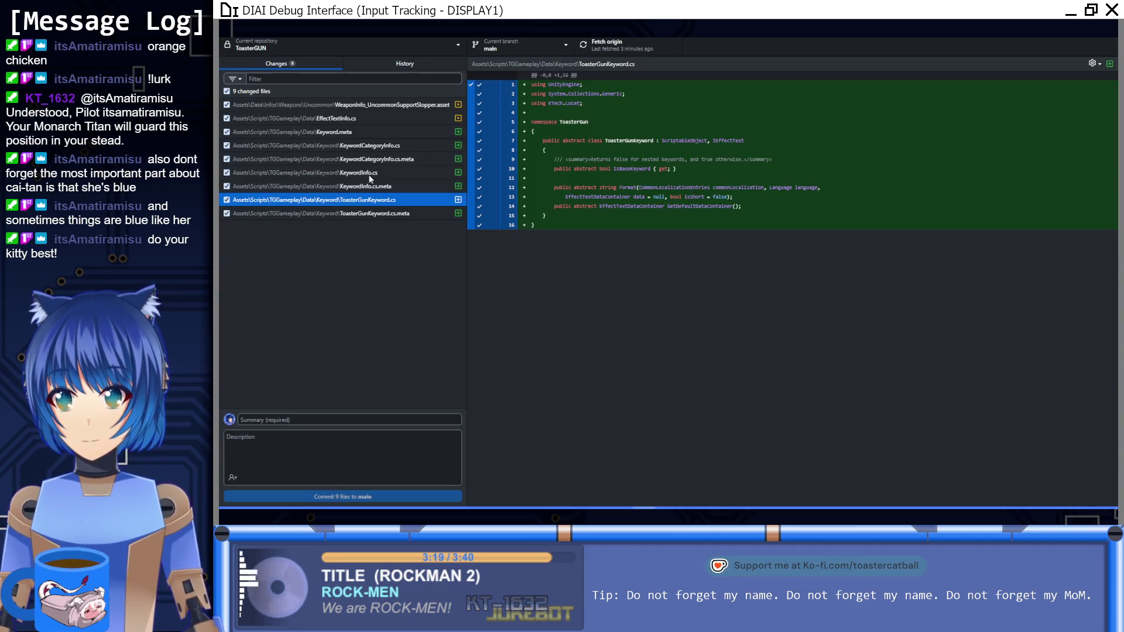
Scroll through the EffectTextInfo.cs diff in GitHub Desktop.
{"action": "left_click", "coordinate": [385, 118]}
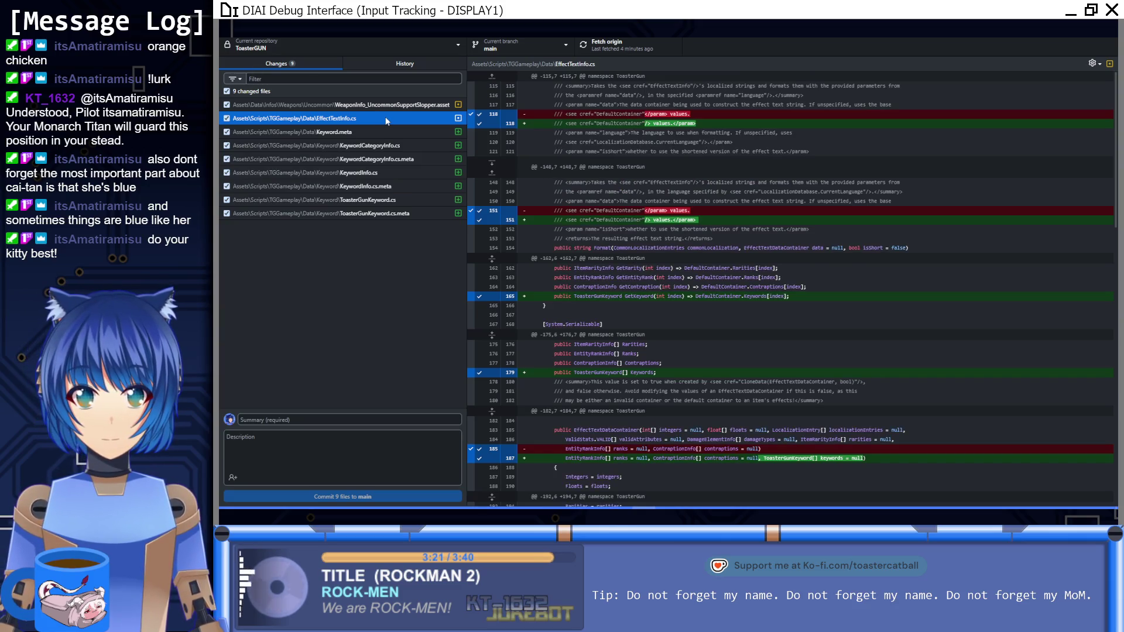
{"action": "scroll", "coordinate": [700, 230], "scroll_direction": "down", "scroll_amount": 15}
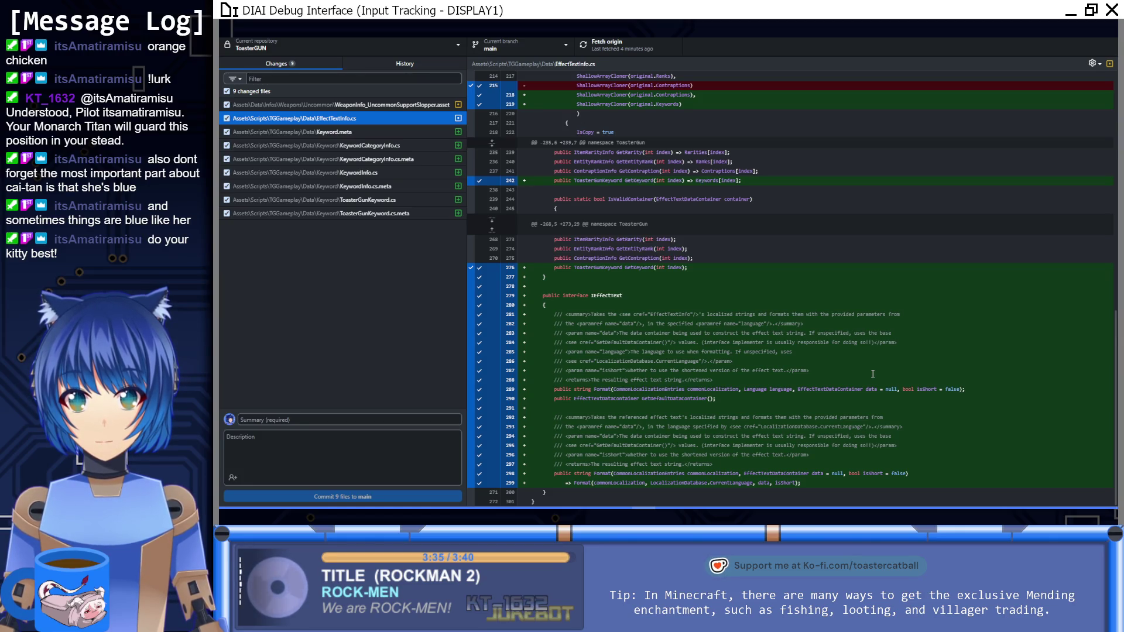
{"action": "scroll", "coordinate": [872, 373], "scroll_direction": "up", "scroll_amount": 3}
{"action": "scroll", "coordinate": [872, 373], "scroll_direction": "up", "scroll_amount": 5}
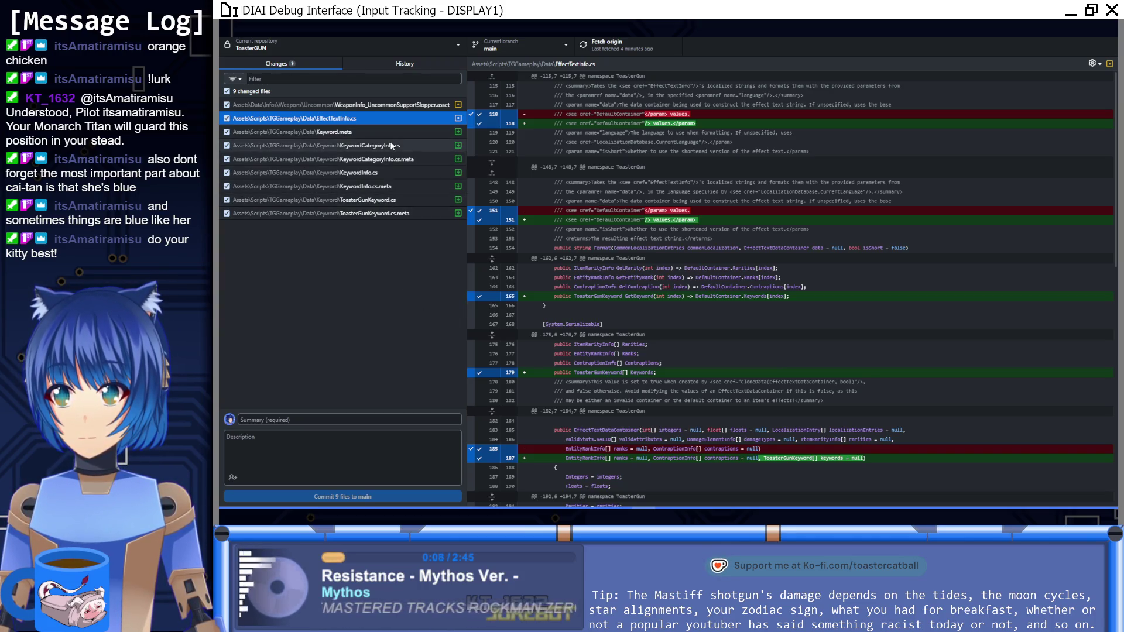
Inspect the new KeywordInfo.cs and ToasterGunKeyword.cs files, selecting ToasterGunKeyword's lines 7–9.
{"action": "left_click", "coordinate": [402, 173]}
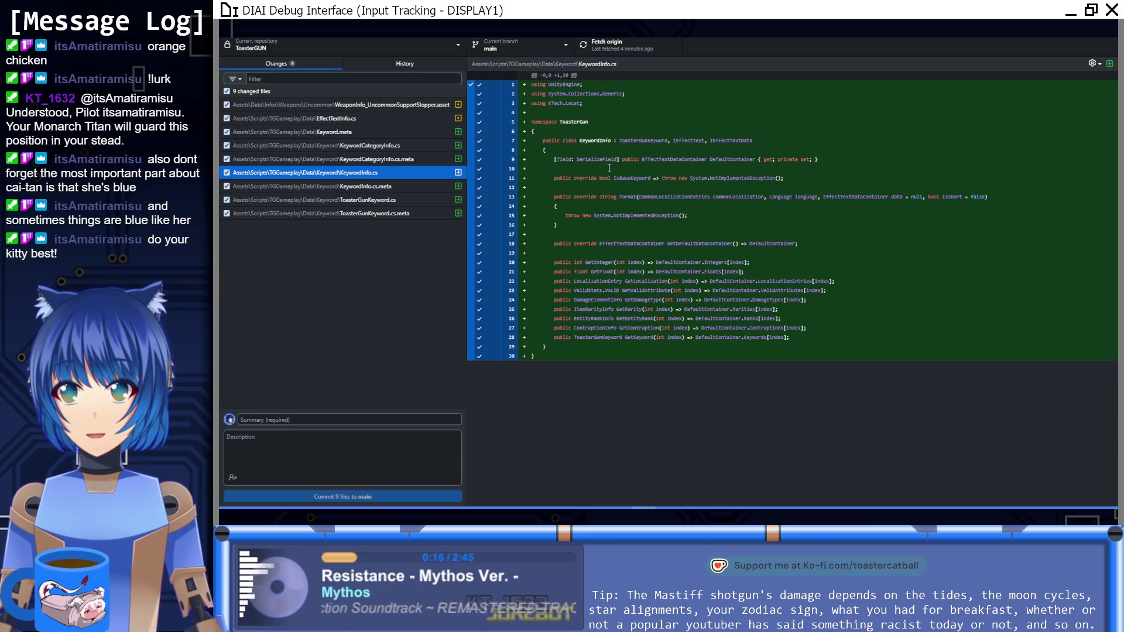
{"action": "left_click", "coordinate": [395, 200]}
{"action": "mouse_move", "coordinate": [542, 140]}
{"action": "left_mouse_down"}
{"action": "mouse_move", "coordinate": [731, 158]}
{"action": "mouse_move", "coordinate": [762, 143]}
{"action": "left_mouse_up"}
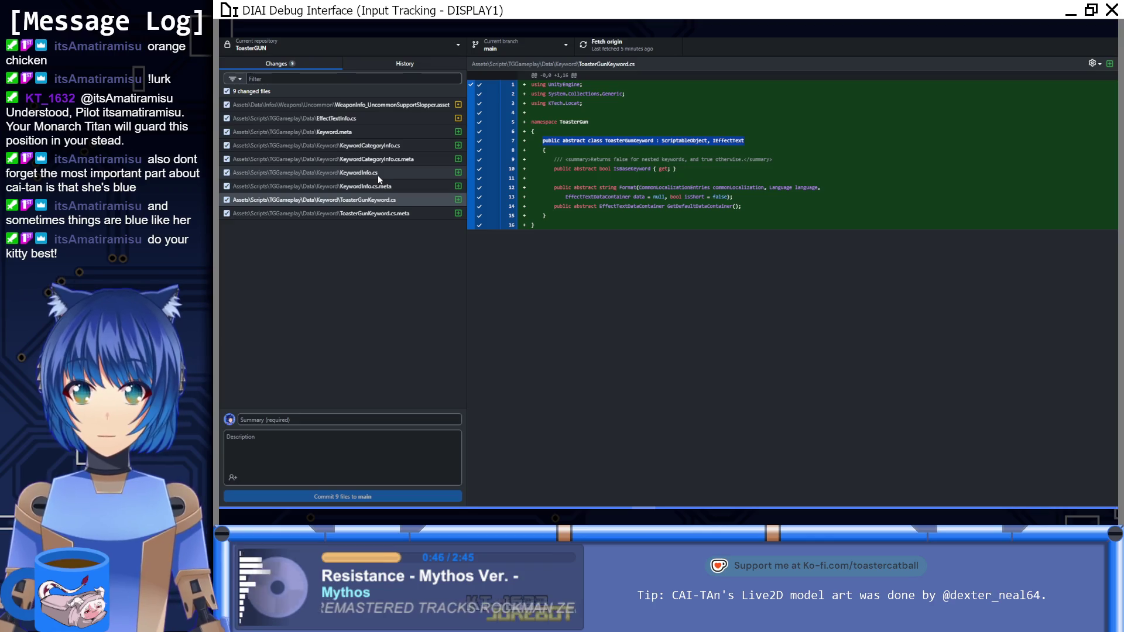
{"action": "left_click", "coordinate": [444, 515]}
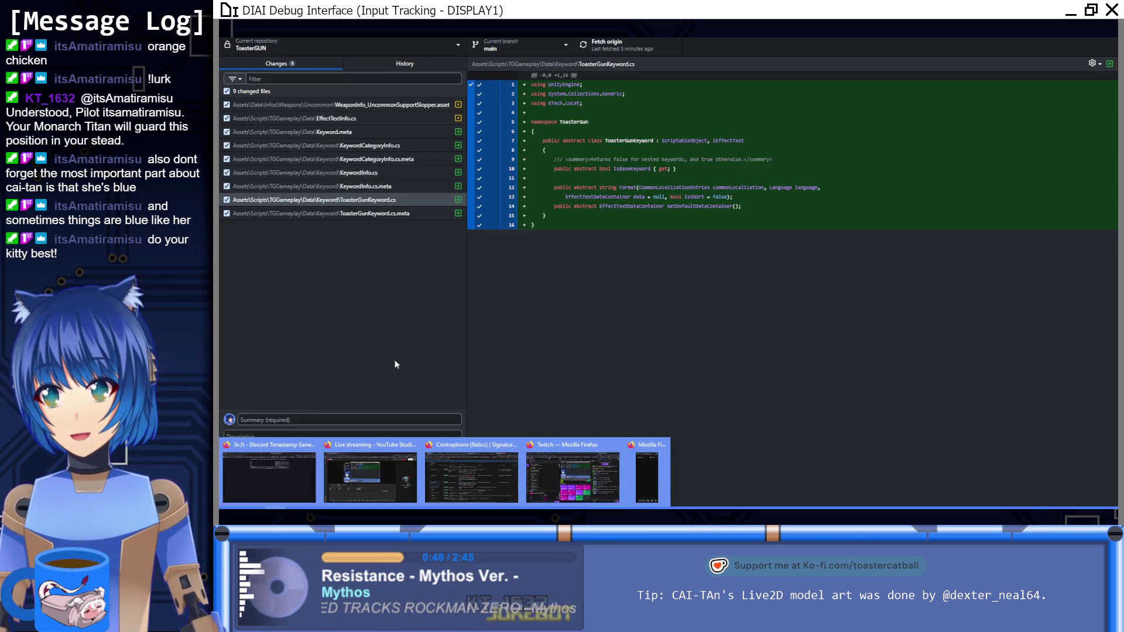
Return to the Contraptions (Relics) database, scroll to Hieroglyph Shard, and briefly select its Detailed Effect Text cell.
{"action": "left_click", "coordinate": [471, 474]}
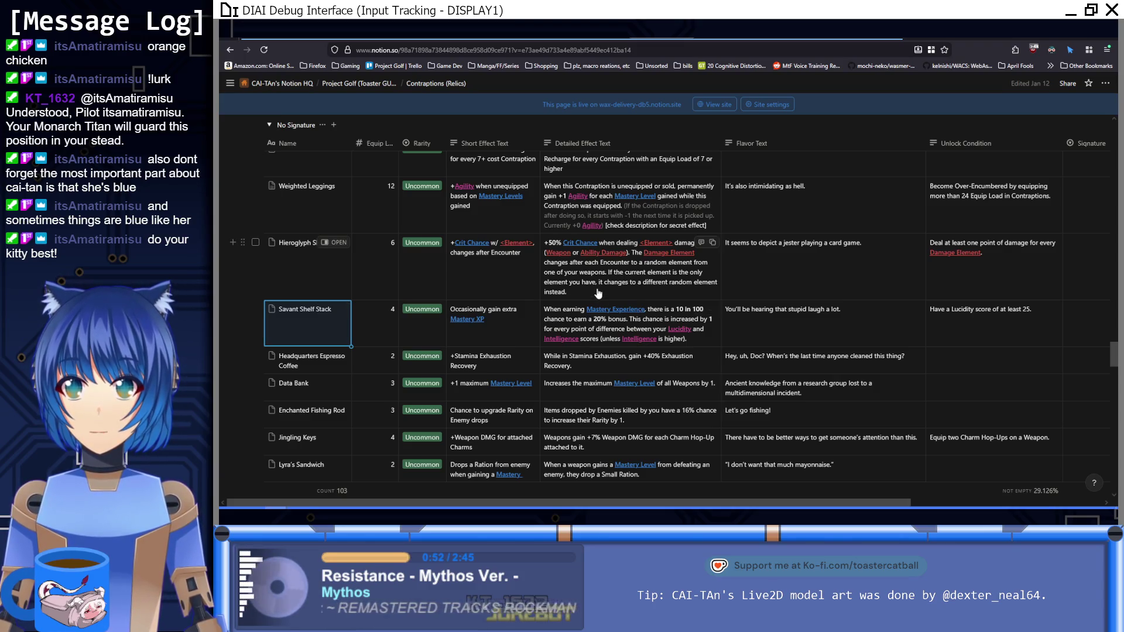
{"action": "scroll", "coordinate": [606, 338], "scroll_direction": "down", "scroll_amount": 10}
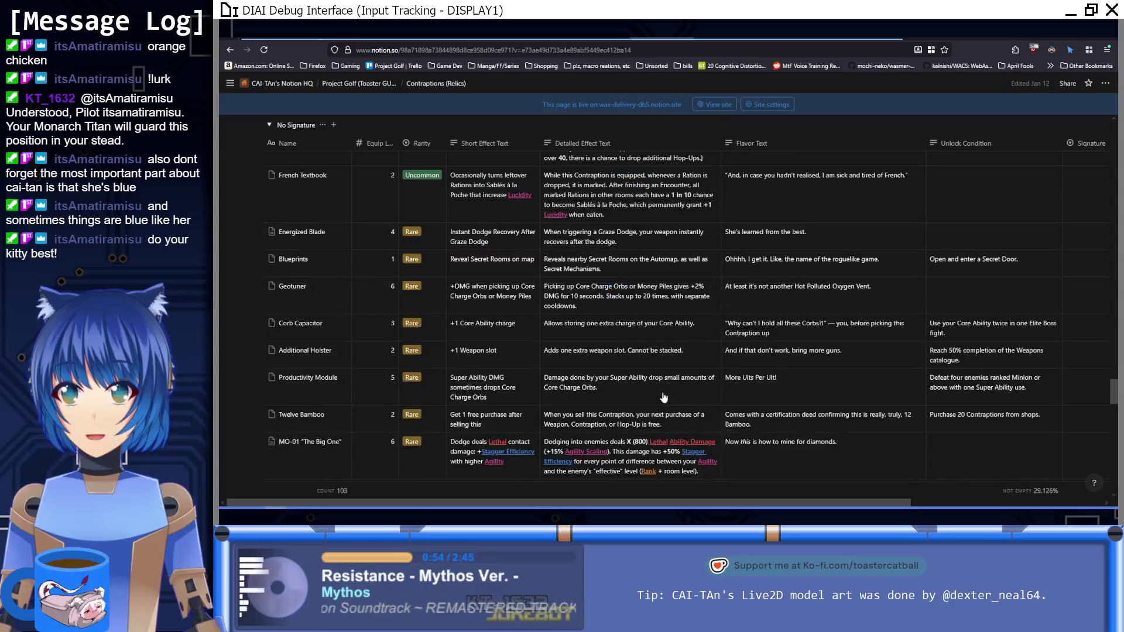
{"action": "scroll", "coordinate": [664, 398], "scroll_direction": "up", "scroll_amount": 10}
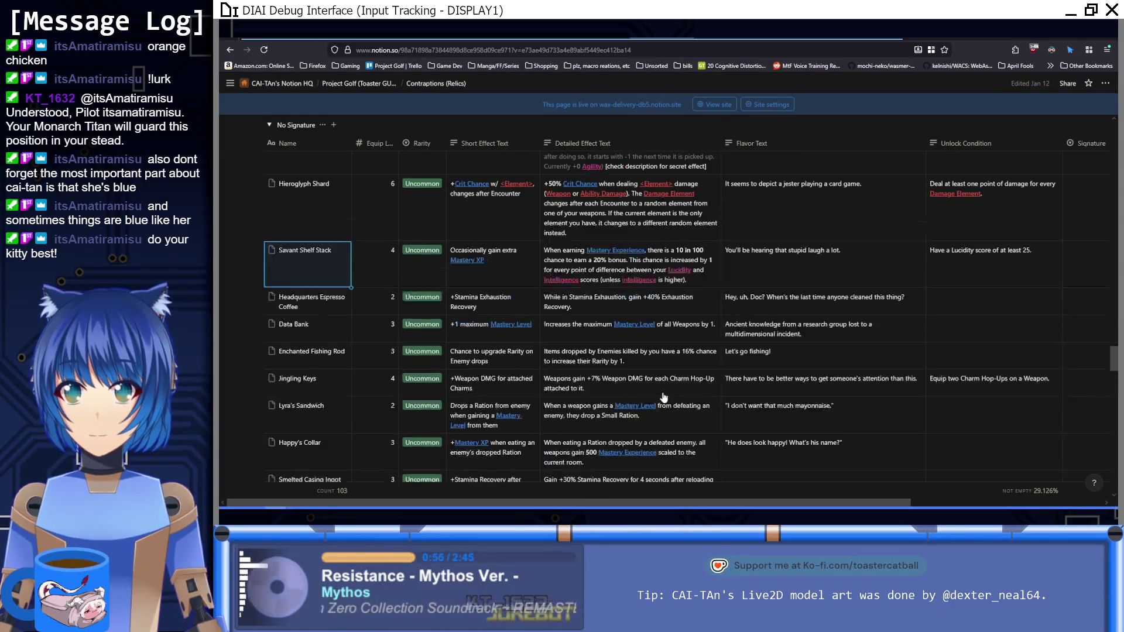
{"action": "scroll", "coordinate": [664, 398], "scroll_direction": "up", "scroll_amount": 4}
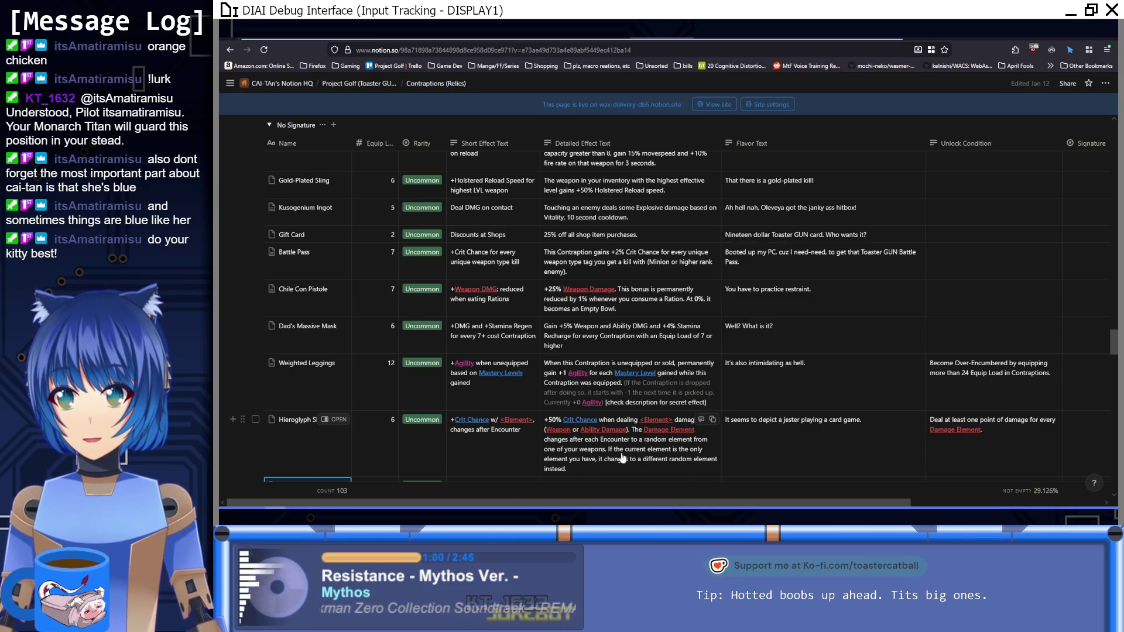
{"action": "left_click", "coordinate": [577, 461]}
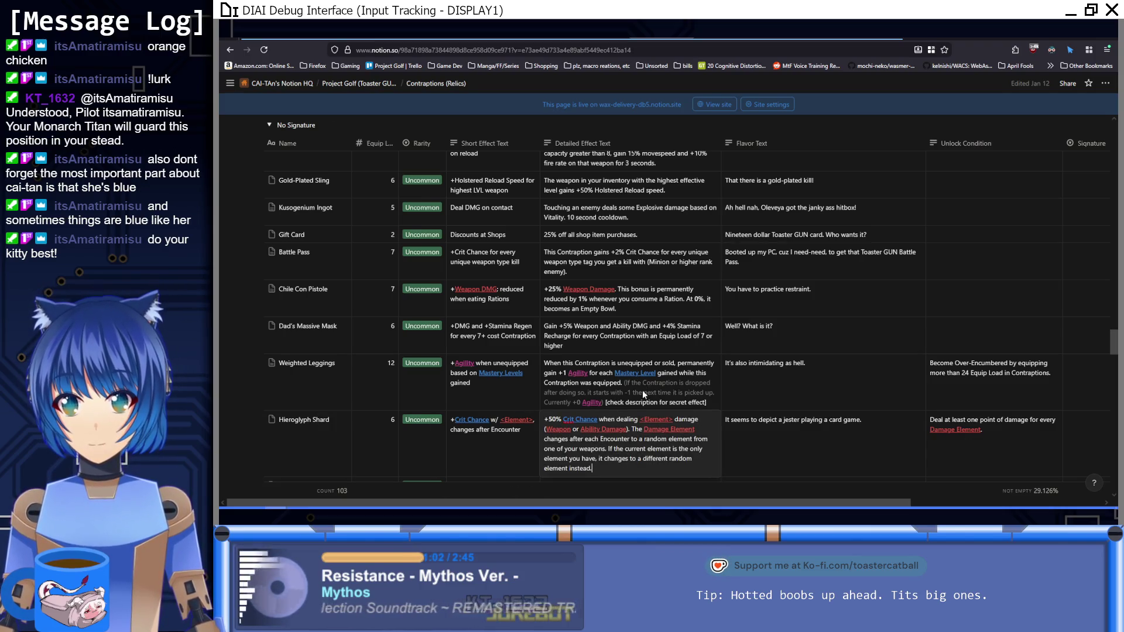
{"action": "key", "text": "Escape"}
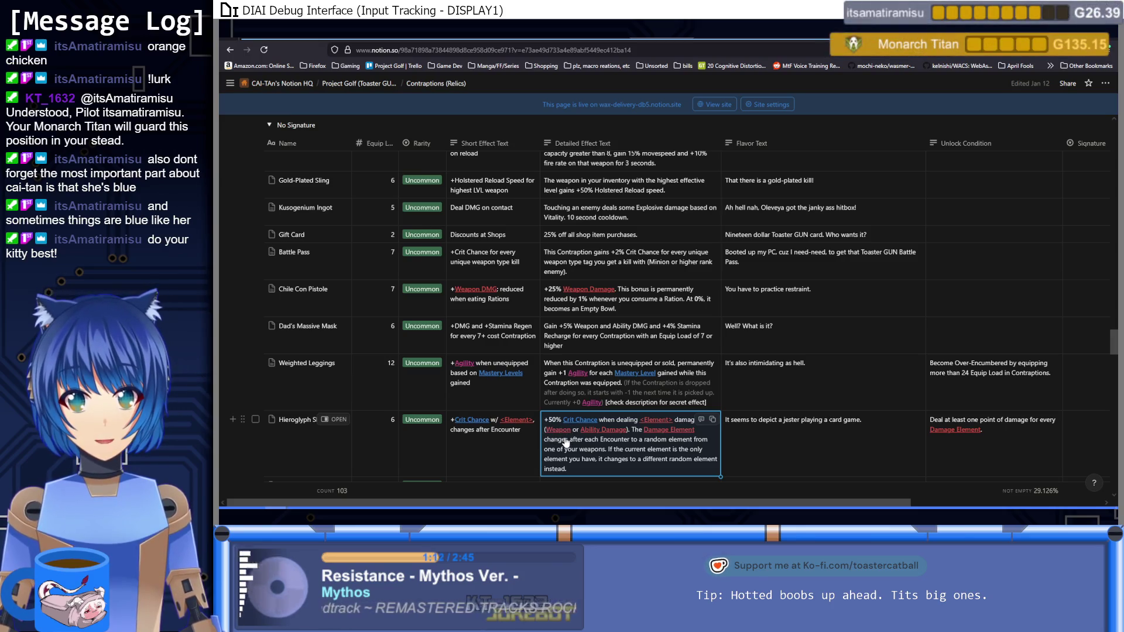
Open the Hieroglyph Shard entry as a full page and zoom the browser to 160%.
{"action": "left_click", "coordinate": [336, 419]}
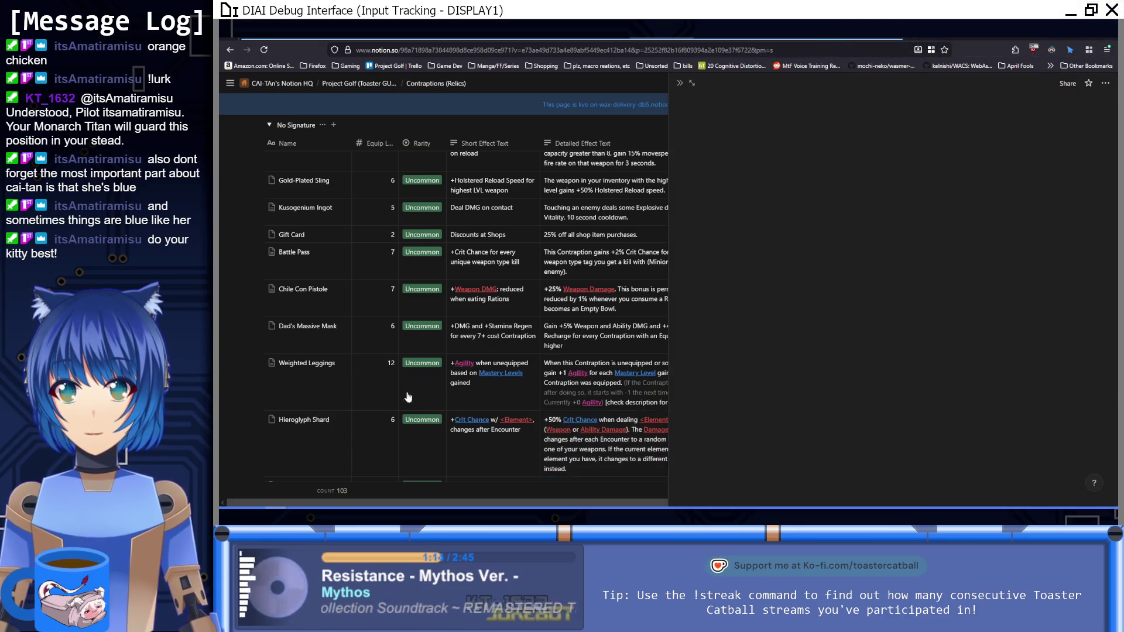
{"action": "left_click", "coordinate": [691, 83]}
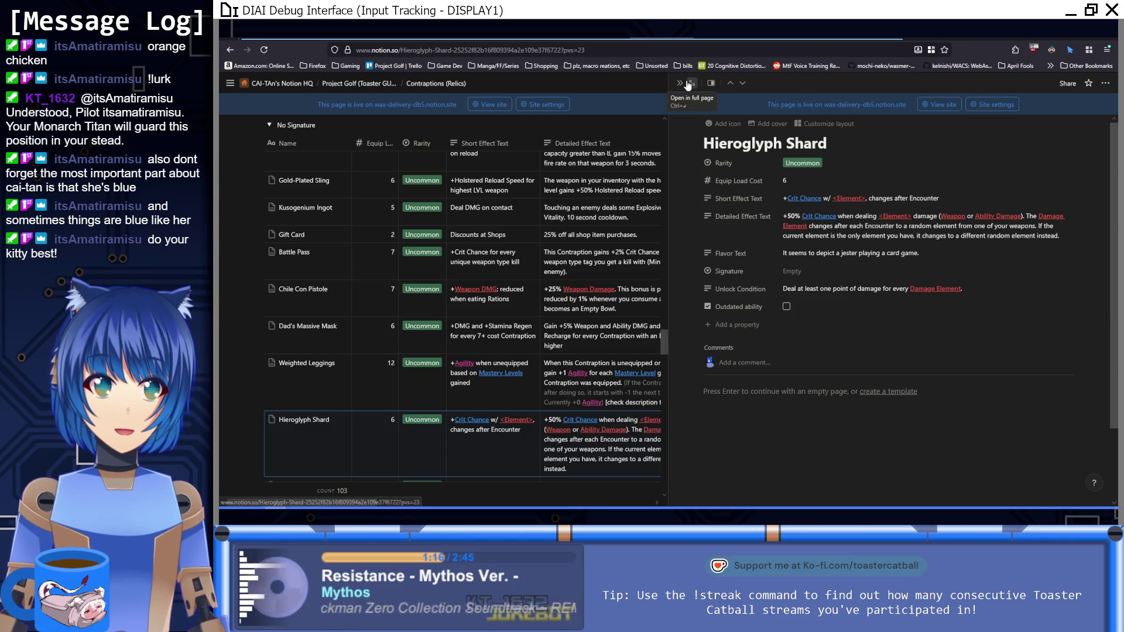
{"action": "key", "text": "ctrl+plus"}
{"action": "key", "text": "ctrl+plus"}
{"action": "key", "text": "ctrl+plus"}
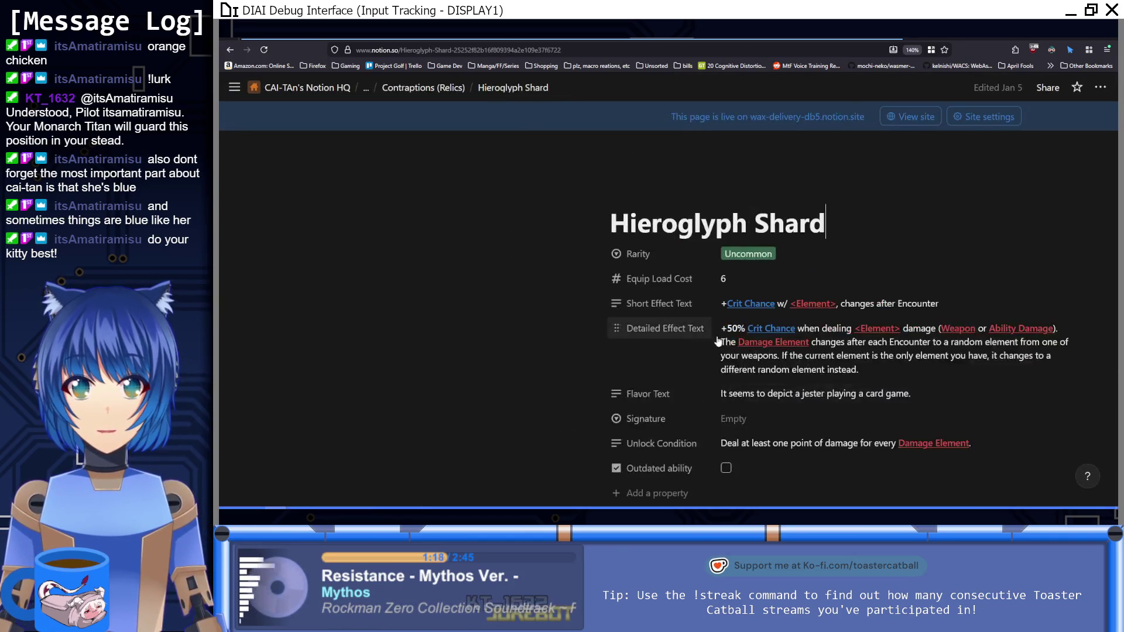
{"action": "key", "text": "ctrl+plus"}
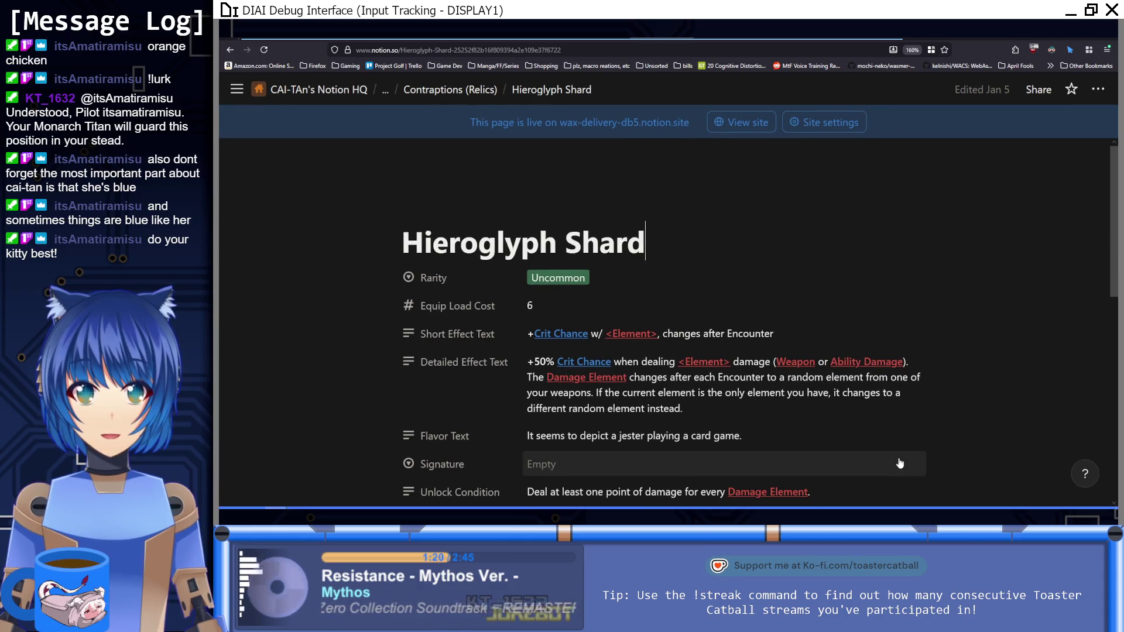